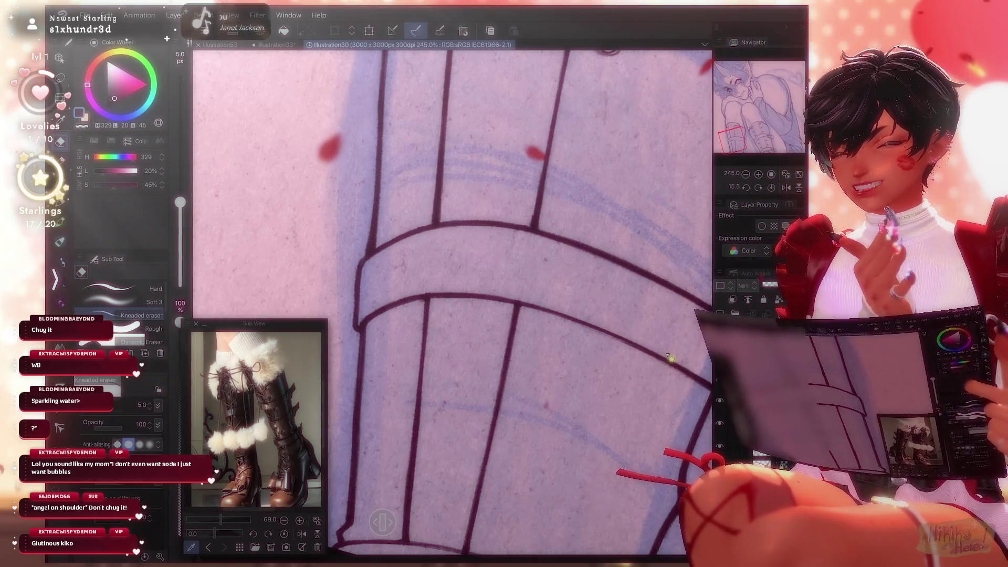
# Save Illustration30 with the finished boot ink line art over the blue sketch
pyautogui.hotkey('ctrl', 's')
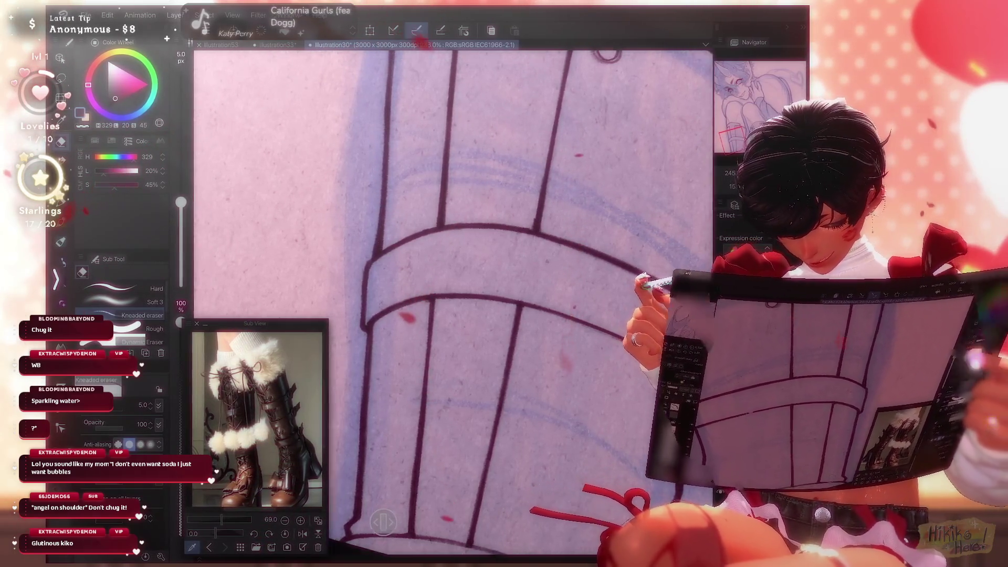
# Review the drawing, then create a new blank 3000 x 3000 px, 300 dpi canvas, Illustration54
pyautogui.scroll(-5, 452, 302)
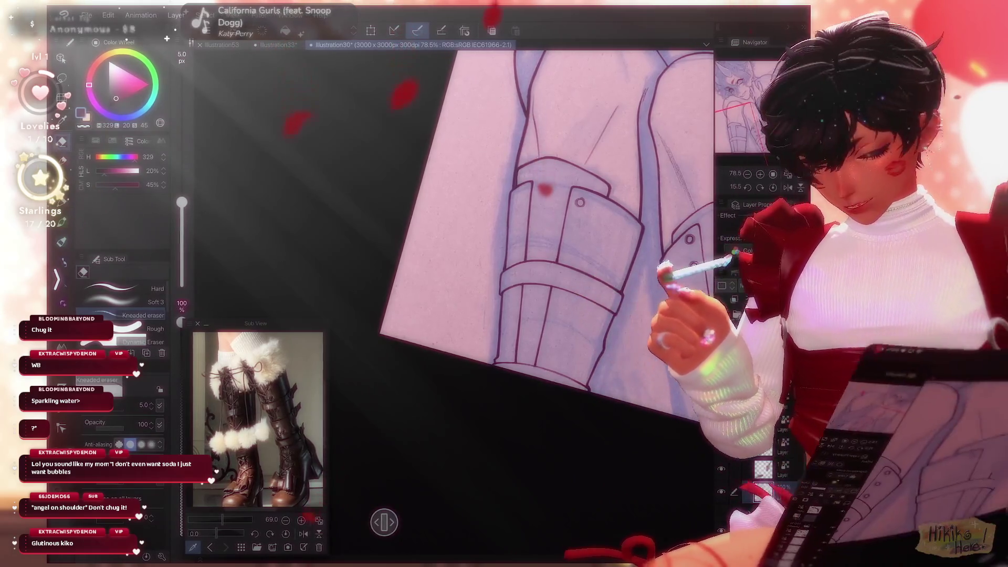
pyautogui.scroll(10, 504, 304)
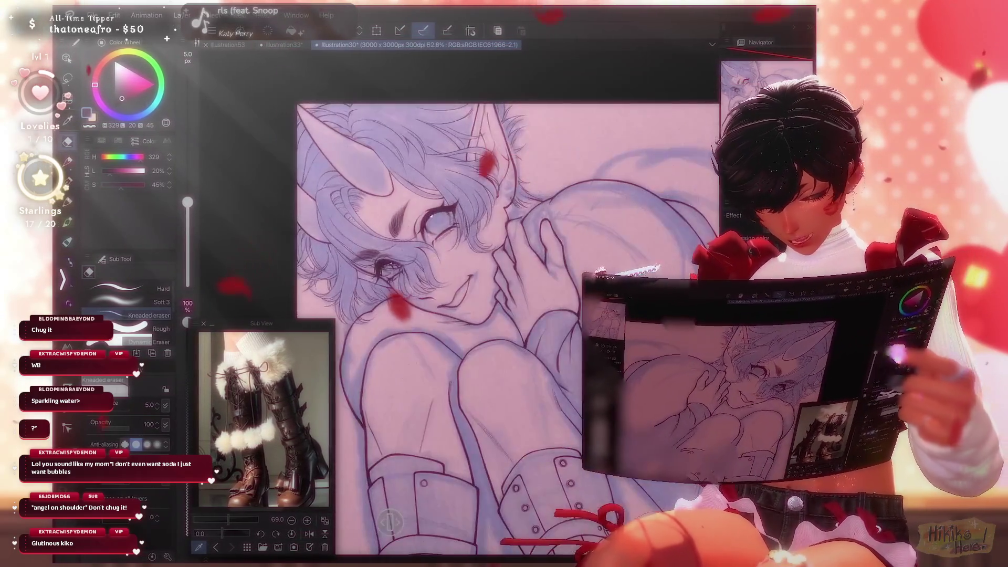
pyautogui.scroll(-3, 504, 304)
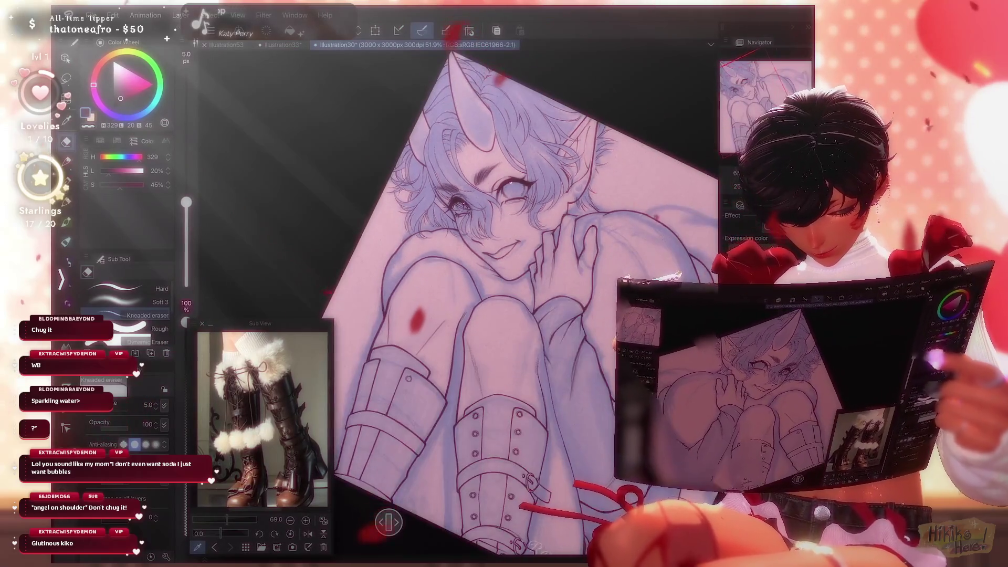
pyautogui.scroll(-3, 504, 305)
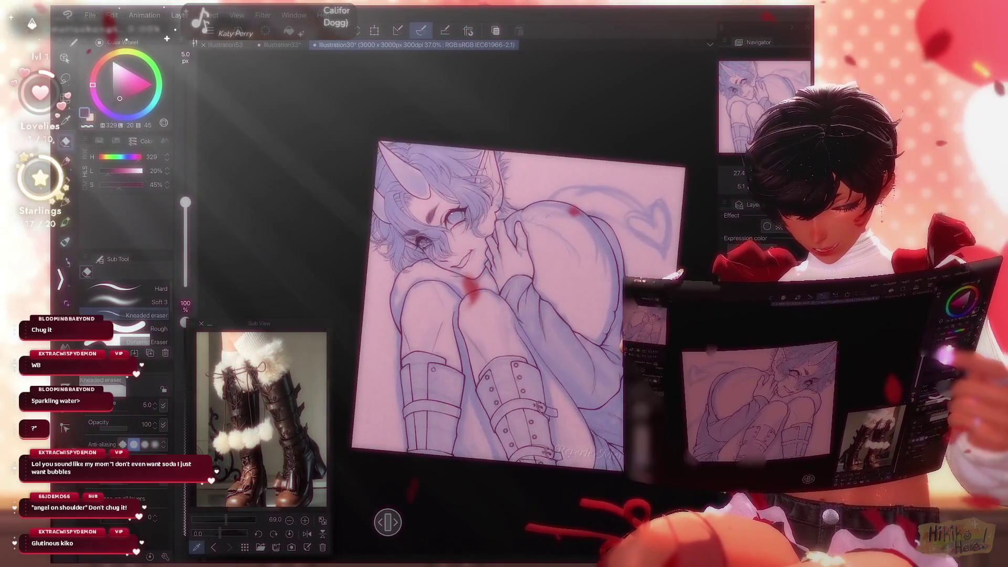
pyautogui.click(90, 15)
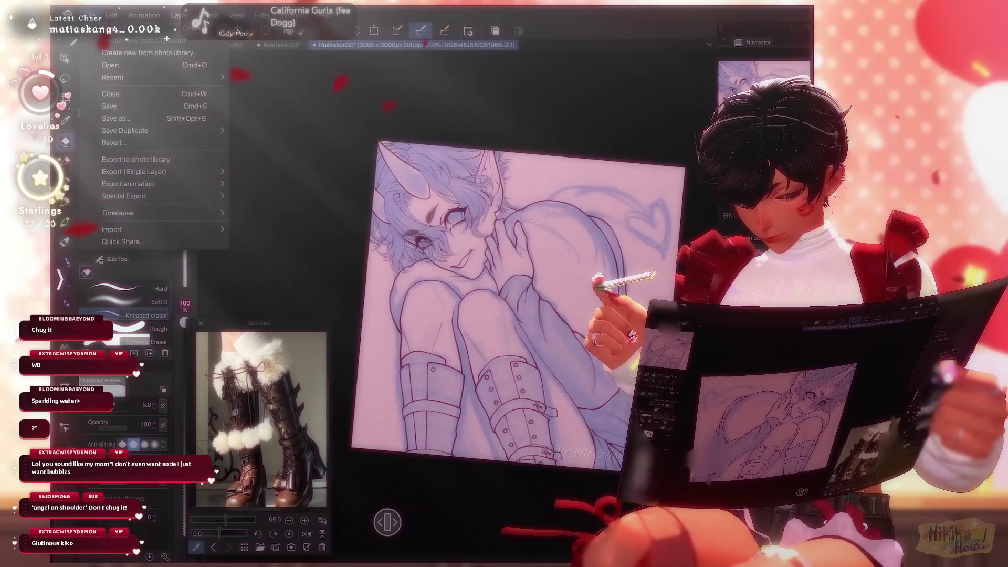
pyautogui.click(107, 27)
pyautogui.press('Return')
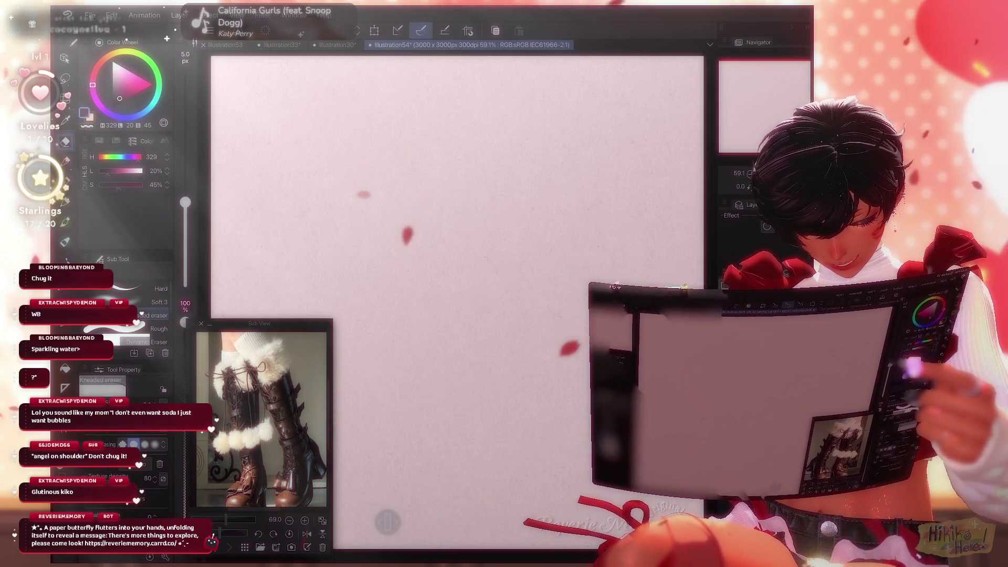
# Fit the blank canvas in the window, undo the stray stroke, and select the Analog Soft brush
pyautogui.press('p')
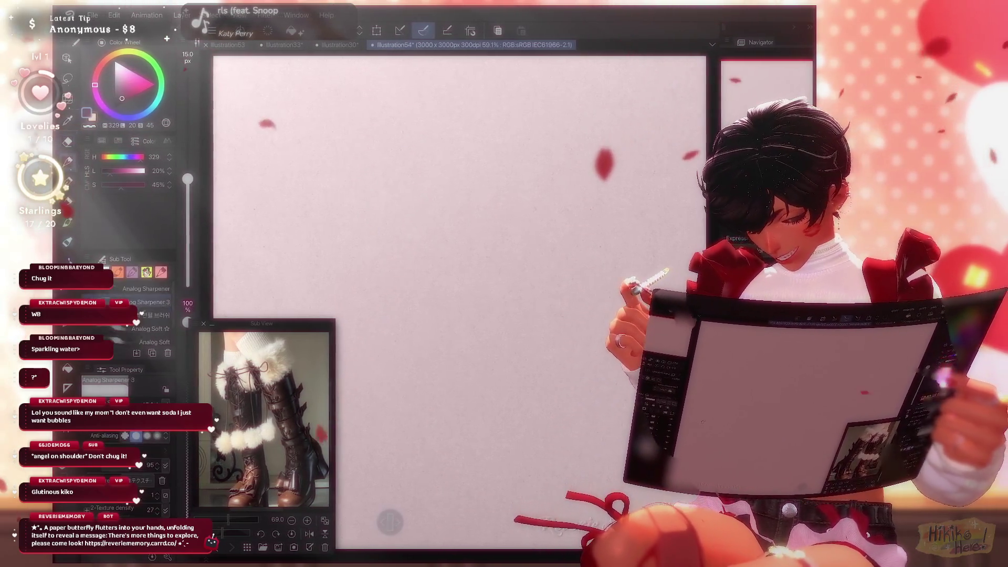
pyautogui.hotkey('ctrl', '-')
pyautogui.hotkey('ctrl', '0')
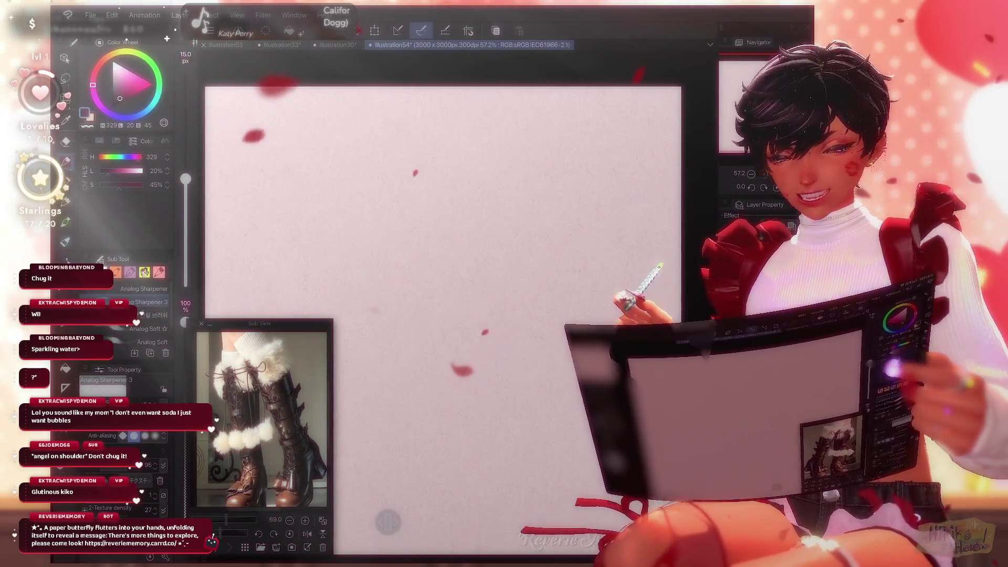
pyautogui.hotkey('ctrl', 'z')
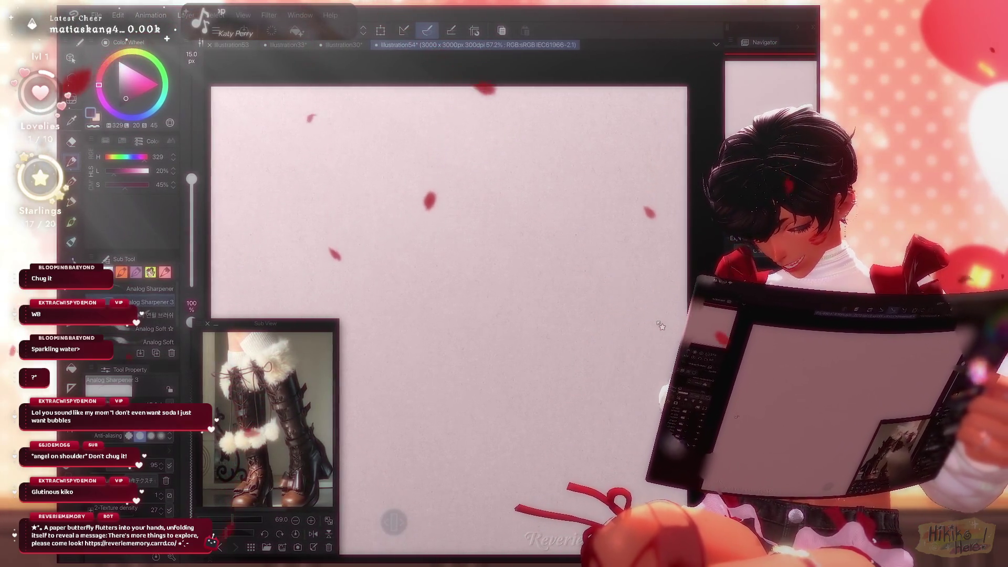
pyautogui.press('.')
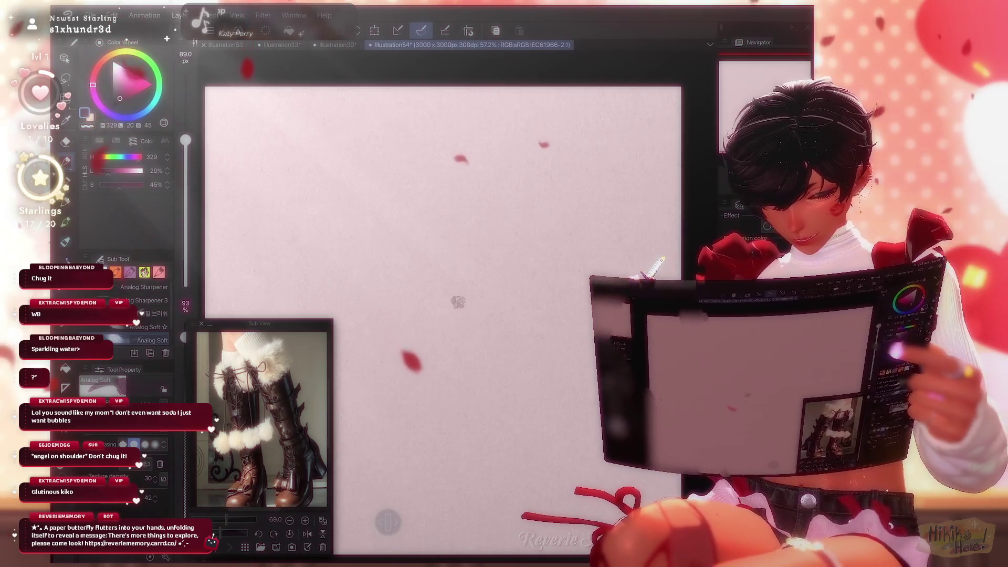
# Sketch a trial pink head circle with a curved vertical centre line
pyautogui.moveTo(444, 134)
pyautogui.mouseDown()
pyautogui.moveTo(462, 236)
pyautogui.moveTo(446, 139)
pyautogui.mouseUp()
pyautogui.hotkey('ctrl', 'z')
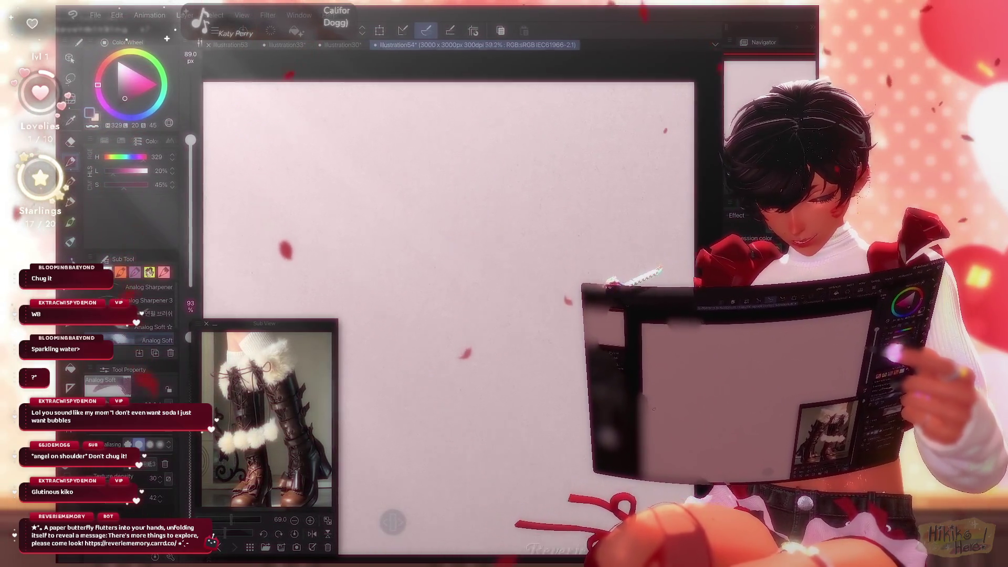
pyautogui.scroll(3, 448, 294)
pyautogui.moveTo(446, 98)
pyautogui.mouseDown()
pyautogui.moveTo(407, 110)
pyautogui.moveTo(520, 210)
pyautogui.moveTo(489, 218)
pyautogui.mouseUp()
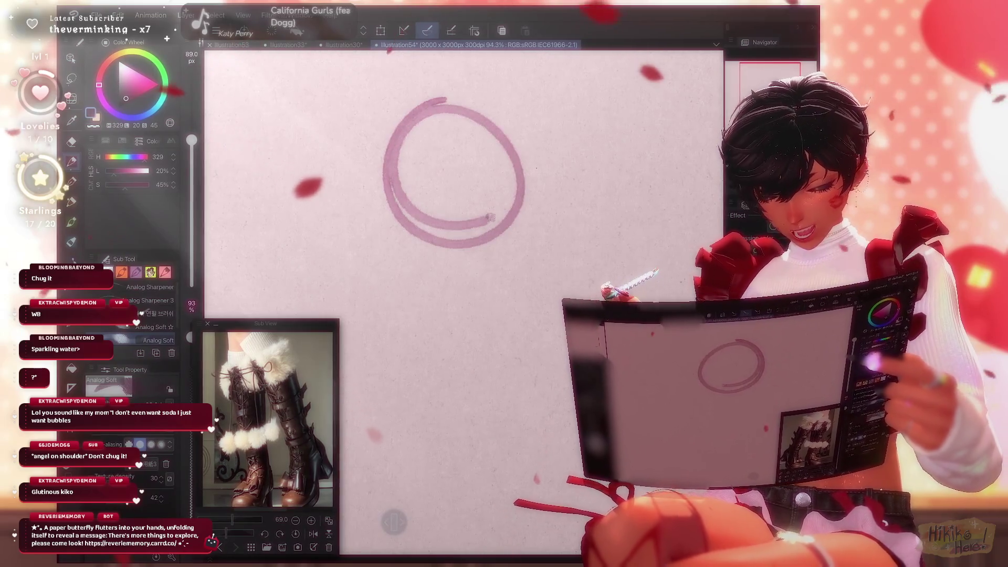
pyautogui.moveTo(527, 183)
pyautogui.mouseDown()
pyautogui.moveTo(378, 173)
pyautogui.moveTo(473, 244)
pyautogui.mouseUp()
pyautogui.moveTo(426, 99); pyautogui.dragTo(436, 302)
pyautogui.moveTo(374, 223); pyautogui.dragTo(420, 189)
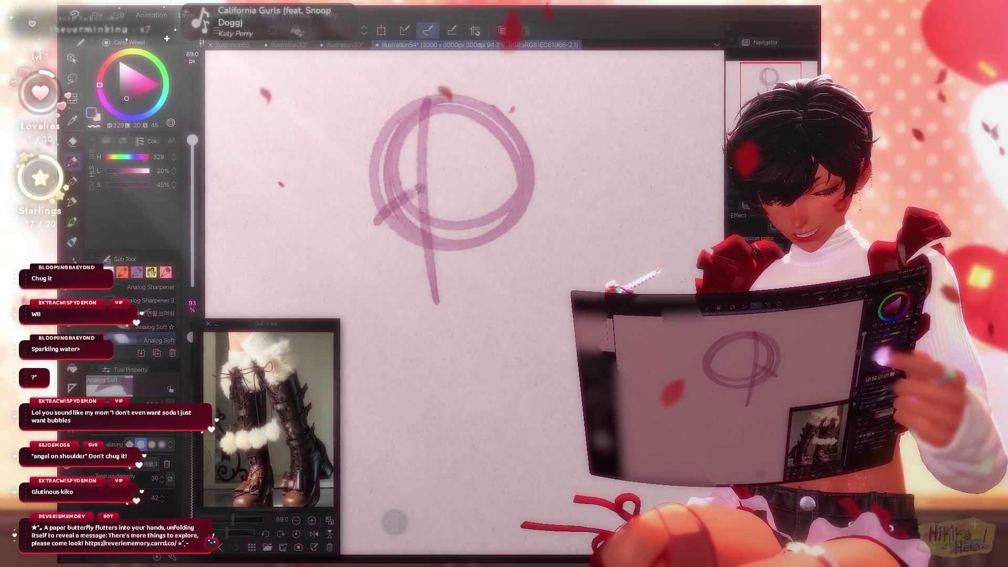
pyautogui.hotkey('ctrl', 'z')
pyautogui.hotkey('ctrl', 'z')
pyautogui.moveTo(438, 102); pyautogui.dragTo(450, 295)
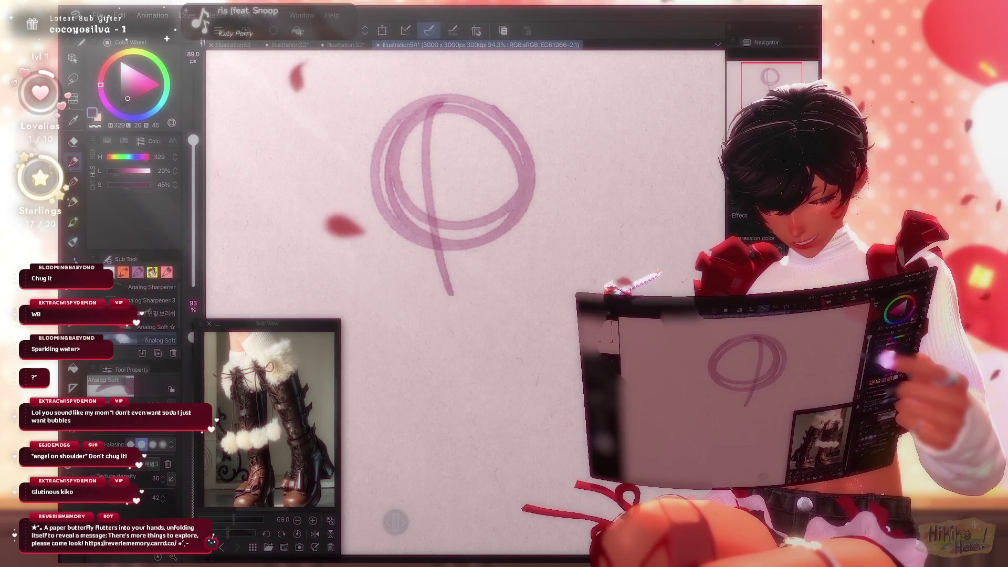
# Add trial band strokes to the first head, then clear the whole sketch to restart
pyautogui.moveTo(522, 177)
pyautogui.mouseDown()
pyautogui.moveTo(383, 203)
pyautogui.moveTo(412, 258)
pyautogui.moveTo(512, 229)
pyautogui.mouseUp()
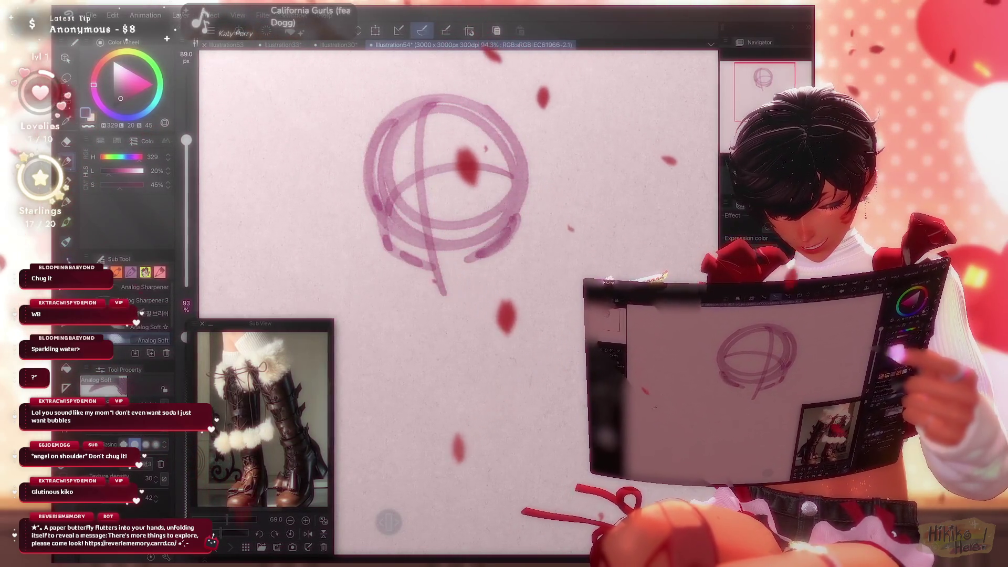
pyautogui.moveTo(519, 169)
pyautogui.mouseDown()
pyautogui.moveTo(555, 182)
pyautogui.moveTo(522, 223)
pyautogui.mouseUp()
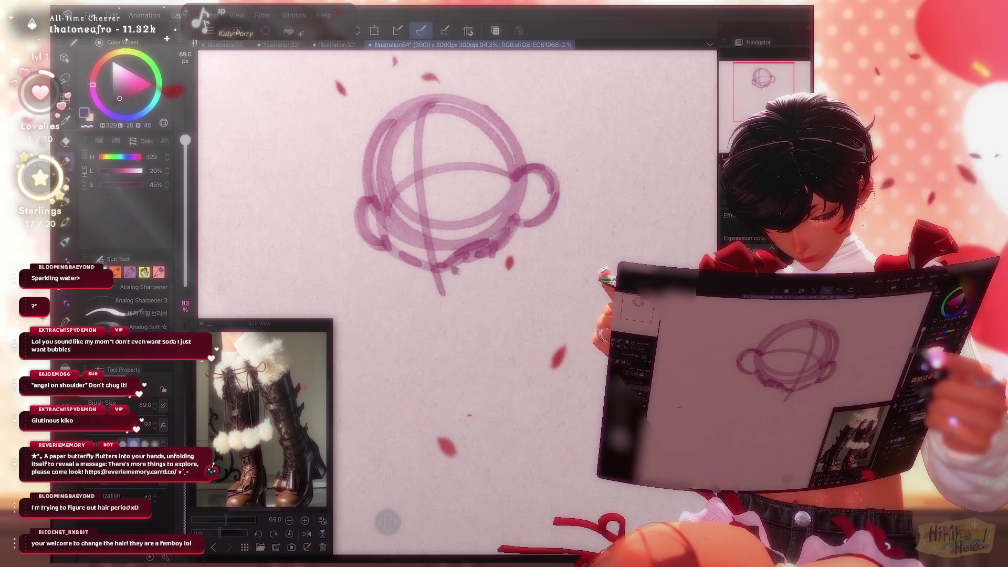
pyautogui.moveTo(463, 277)
pyautogui.mouseDown()
pyautogui.moveTo(493, 280)
pyautogui.moveTo(470, 283)
pyautogui.mouseUp()
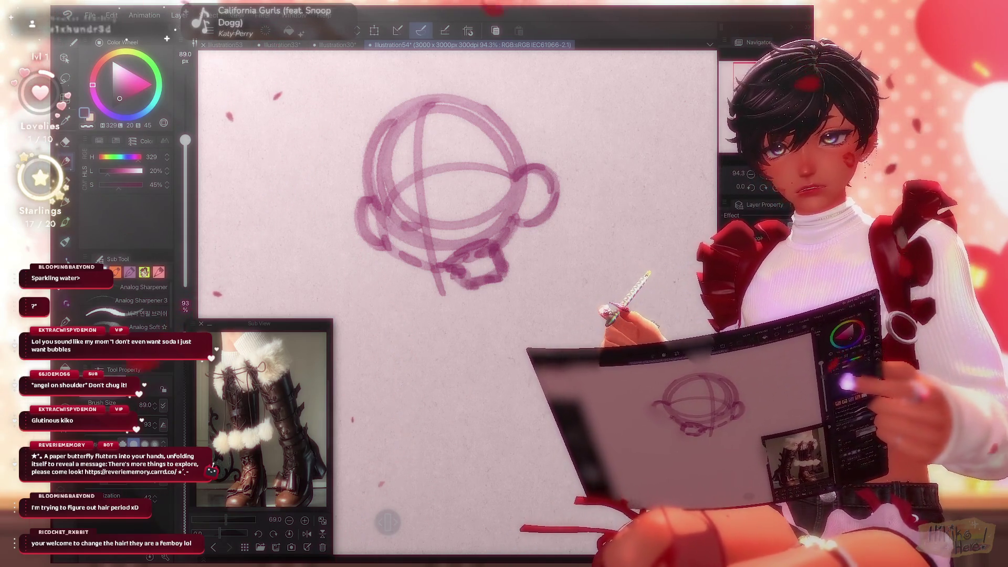
pyautogui.moveTo(456, 210); pyautogui.dragTo(439, 221)
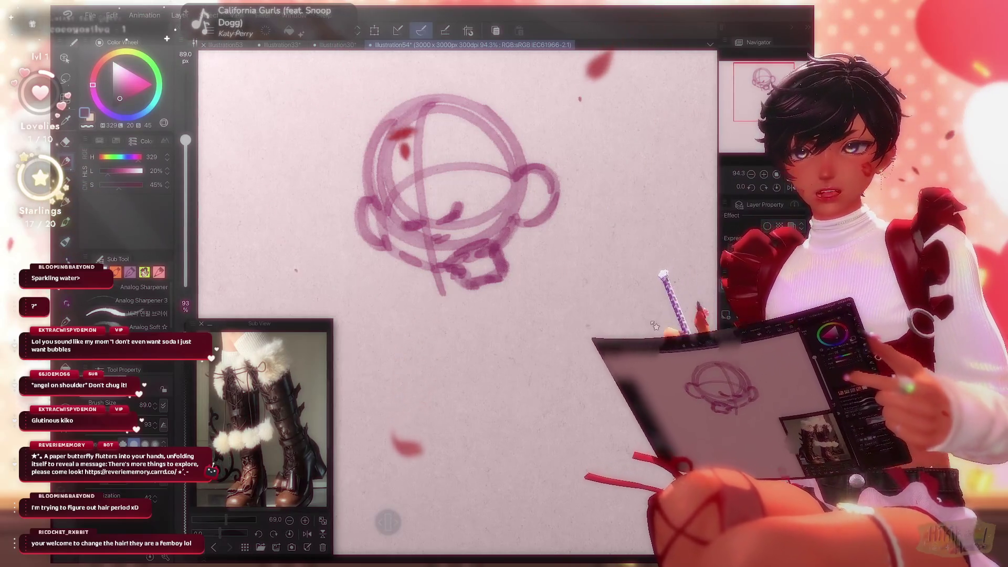
pyautogui.hotkey('ctrl', '-')
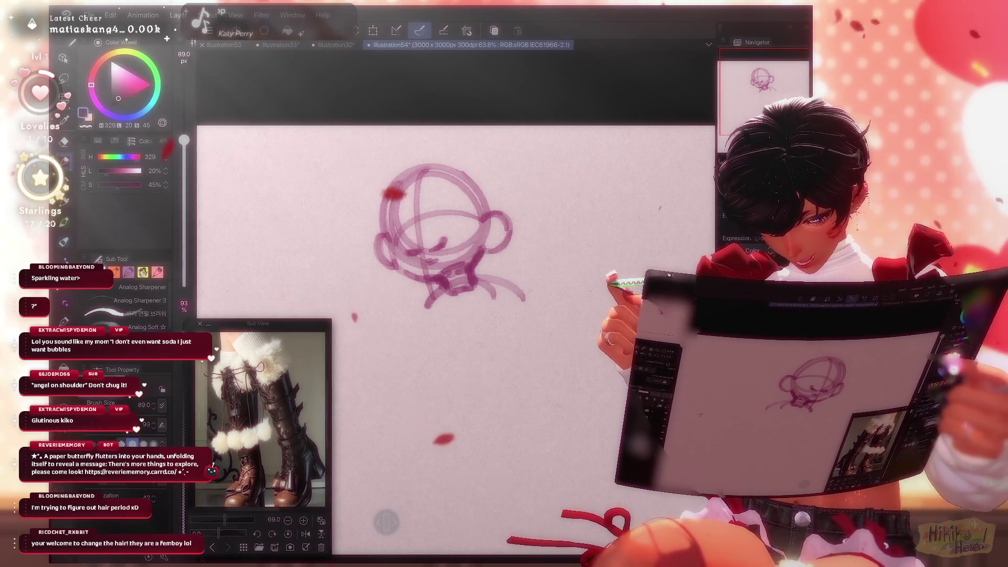
pyautogui.press('Delete')
# Redraw the head as concentric circles with a centre line, wrapped band and round side pieces
pyautogui.moveTo(415, 177)
pyautogui.mouseDown()
pyautogui.moveTo(493, 252)
pyautogui.moveTo(502, 226)
pyautogui.moveTo(512, 247)
pyautogui.moveTo(452, 294)
pyautogui.mouseUp()
pyautogui.moveTo(451, 174)
pyautogui.mouseDown()
pyautogui.moveTo(496, 262)
pyautogui.moveTo(426, 331)
pyautogui.mouseUp()
pyautogui.moveTo(374, 236)
pyautogui.mouseDown()
pyautogui.moveTo(430, 265)
pyautogui.moveTo(511, 244)
pyautogui.mouseUp()
pyautogui.hotkey('ctrl', 'z')
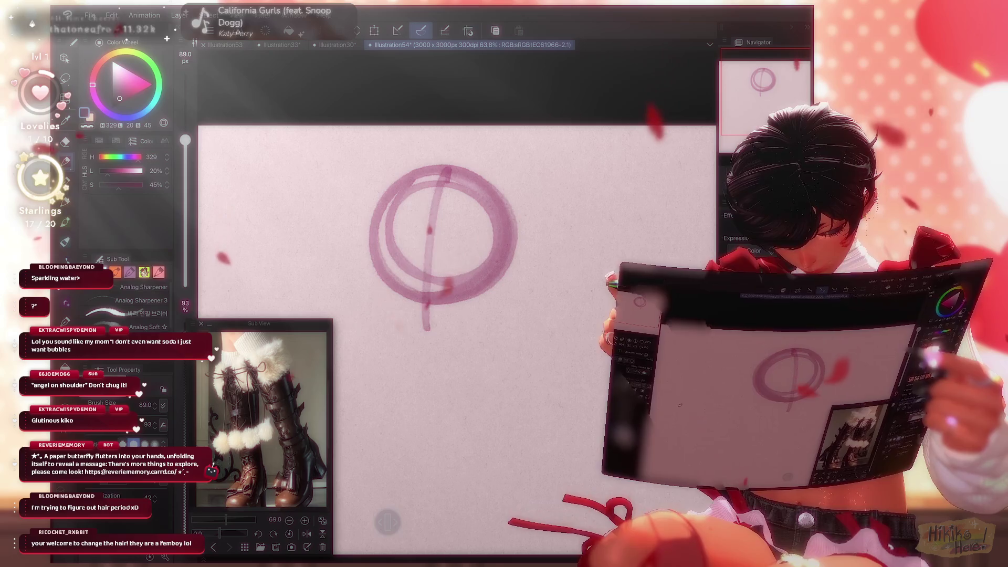
pyautogui.moveTo(367, 228); pyautogui.dragTo(490, 275)
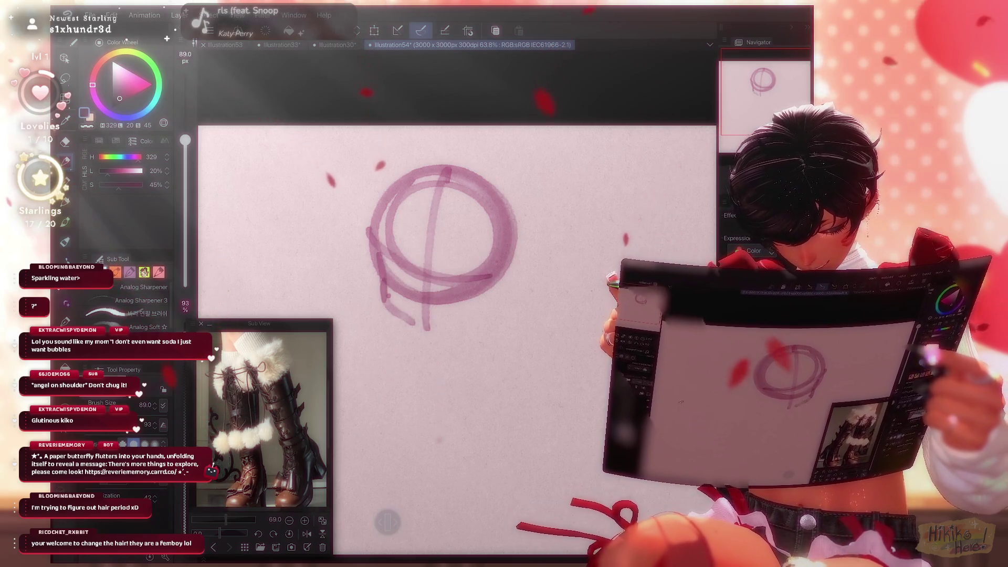
pyautogui.moveTo(438, 331); pyautogui.dragTo(483, 314)
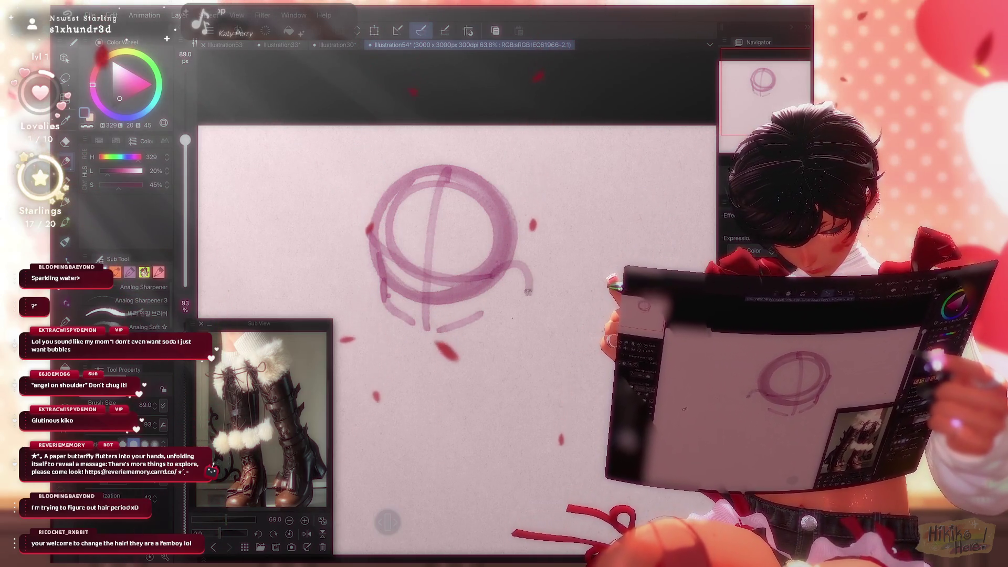
pyautogui.moveTo(367, 246); pyautogui.dragTo(382, 289)
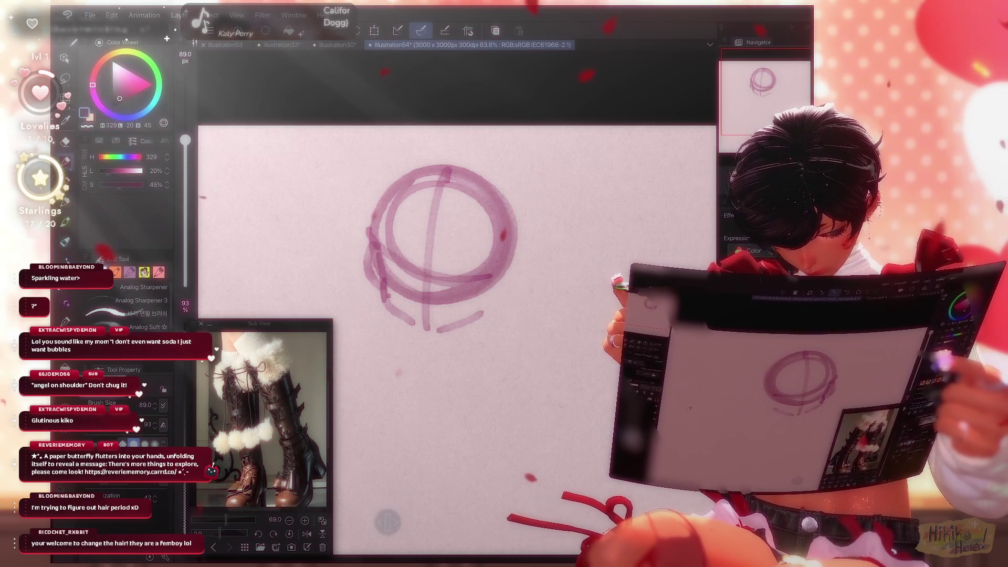
pyautogui.moveTo(530, 283); pyautogui.dragTo(510, 320)
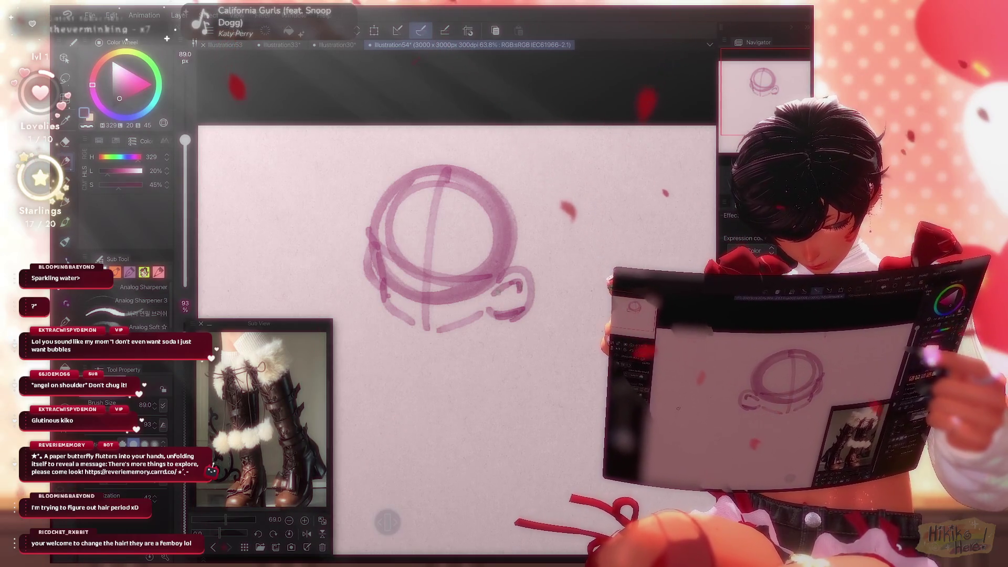
pyautogui.moveTo(507, 293); pyautogui.dragTo(503, 307)
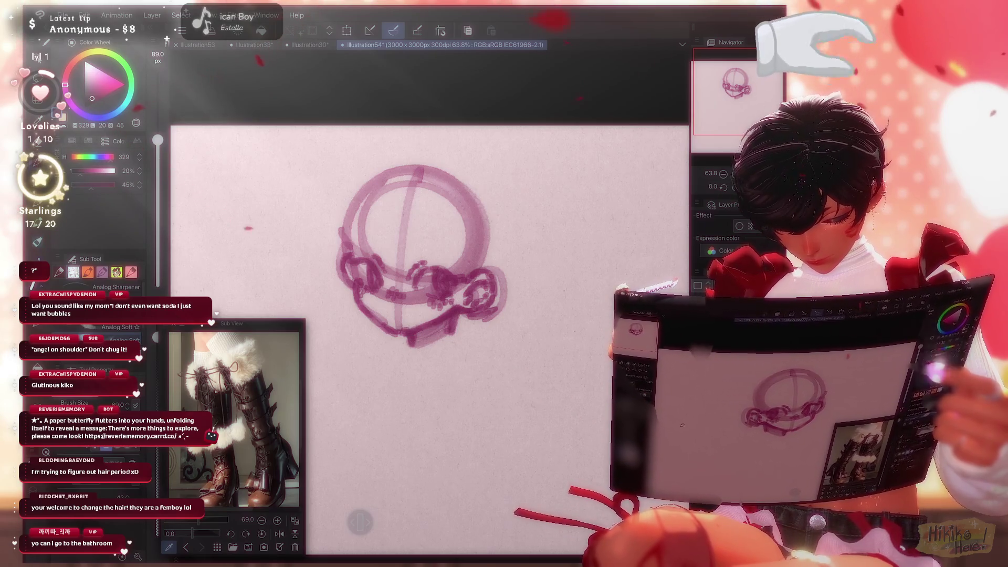
# Zoom out, pan, and zoom back to about 50.9% so the head sits higher with room below
pyautogui.scroll(-5, 682, 424)
pyautogui.moveTo(464, 330); pyautogui.dragTo(392, 329)
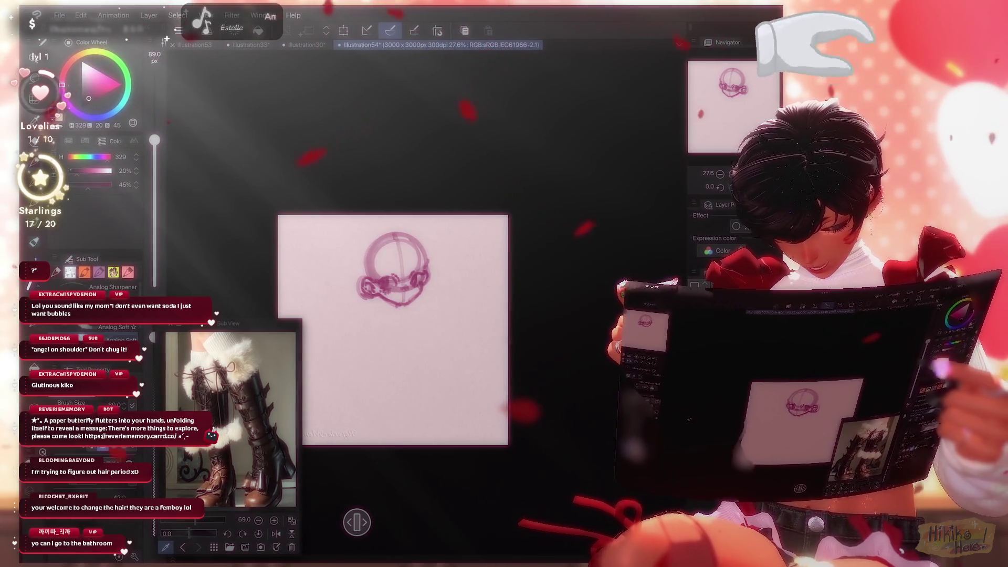
pyautogui.scroll(2, 378, 289)
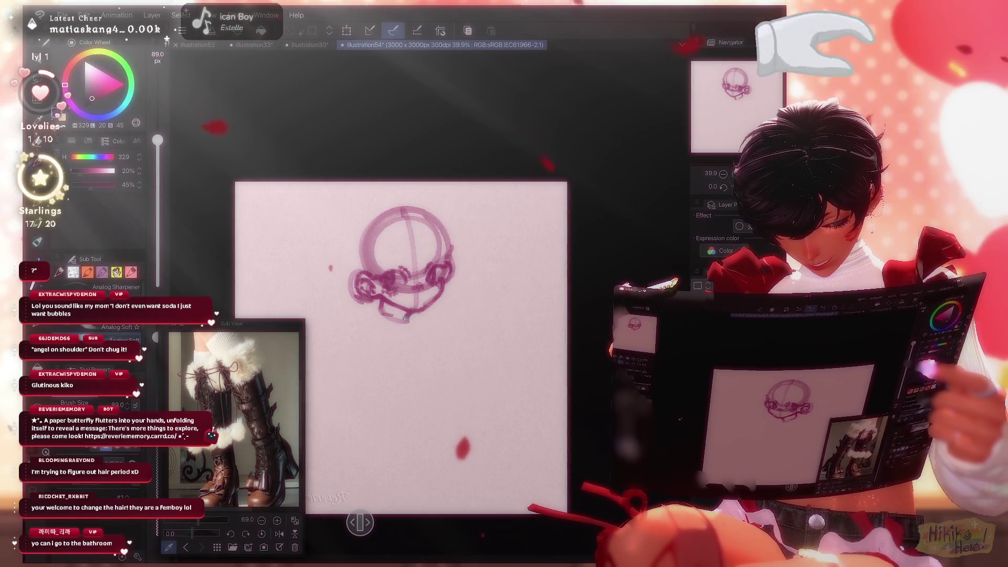
pyautogui.moveTo(399, 346); pyautogui.dragTo(456, 346)
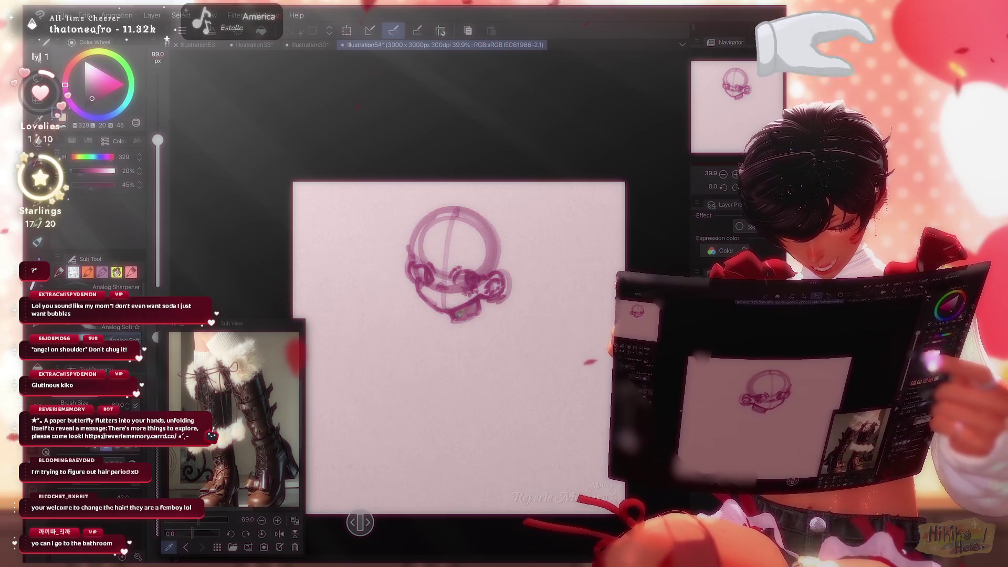
pyautogui.scroll(2, 494, 273)
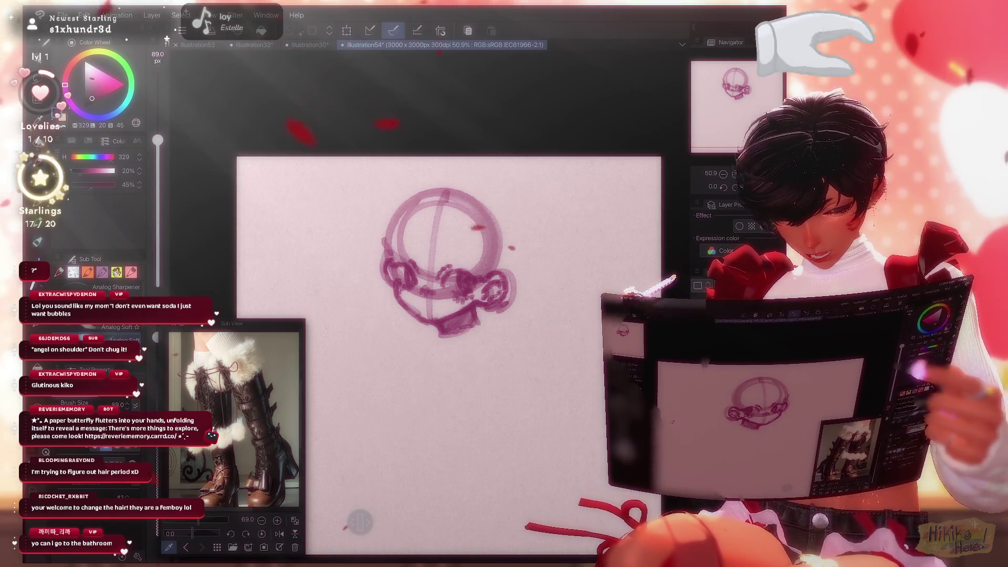
pyautogui.hscroll(2, 431, 262)
# Rough in the pink body outline with crossing tail lines beneath the head
pyautogui.moveTo(362, 321); pyautogui.dragTo(376, 389)
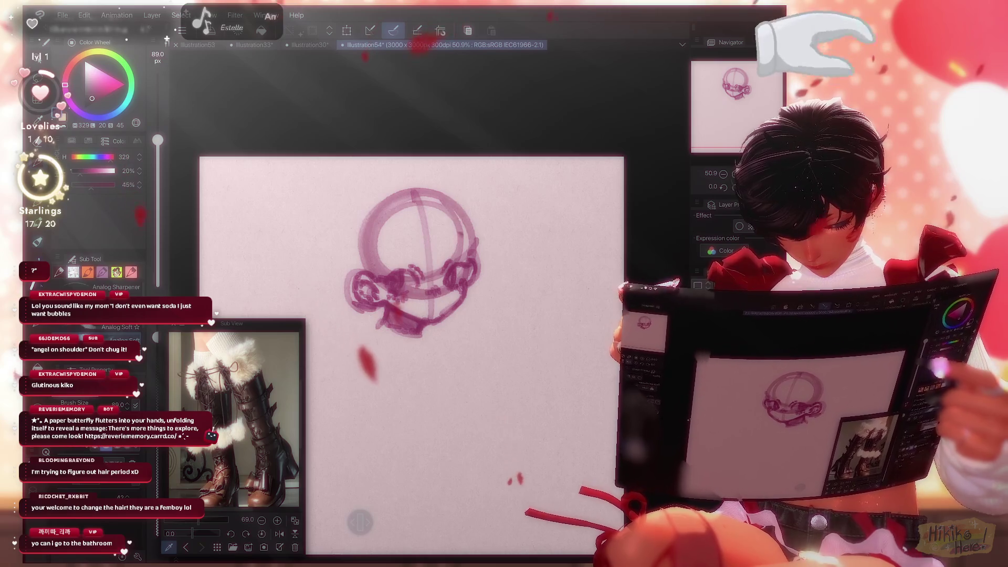
pyautogui.moveTo(399, 336); pyautogui.dragTo(389, 378)
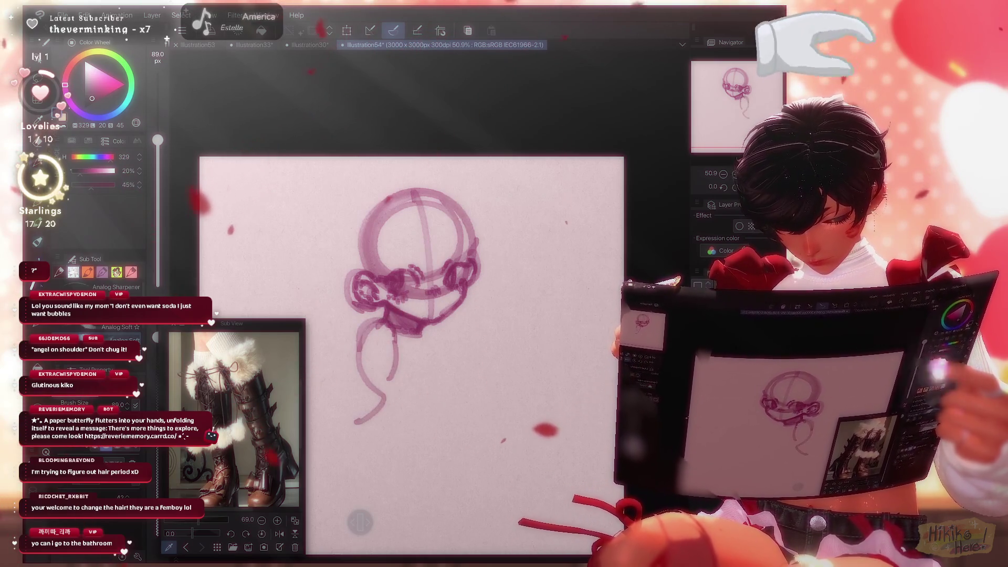
pyautogui.moveTo(431, 329); pyautogui.dragTo(392, 401)
pyautogui.moveTo(393, 367); pyautogui.dragTo(357, 422)
pyautogui.moveTo(386, 415); pyautogui.dragTo(439, 389)
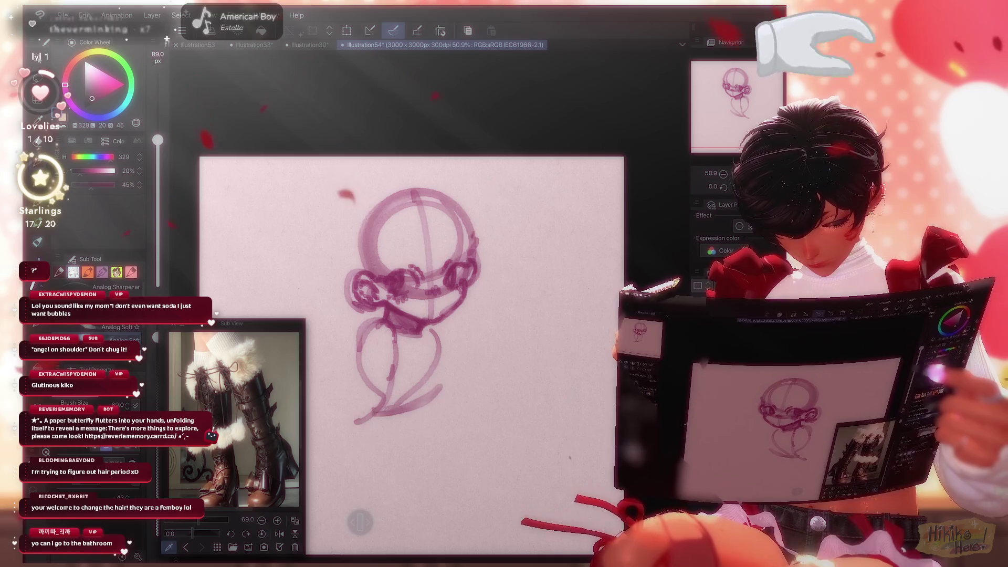
# Mirror the canvas view to check proportions, reinforce the lower body contours, then flip back
pyautogui.press('h')
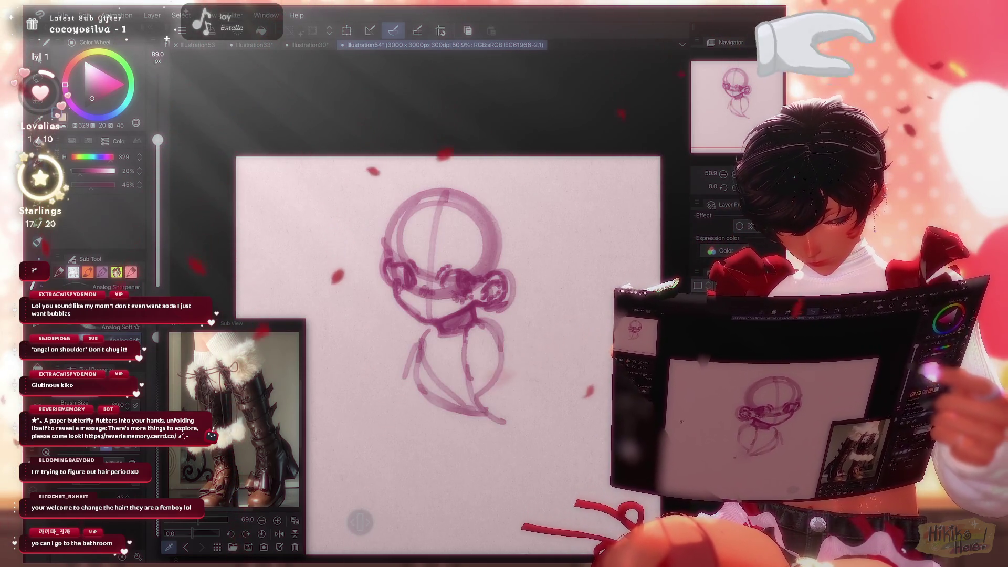
pyautogui.moveTo(459, 328); pyautogui.dragTo(470, 381)
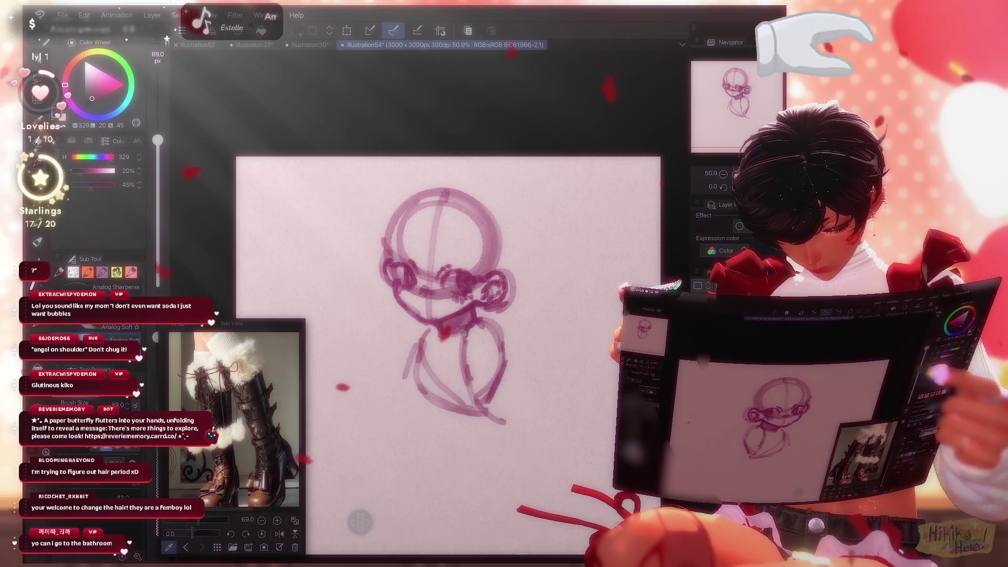
pyautogui.moveTo(496, 332); pyautogui.dragTo(510, 394)
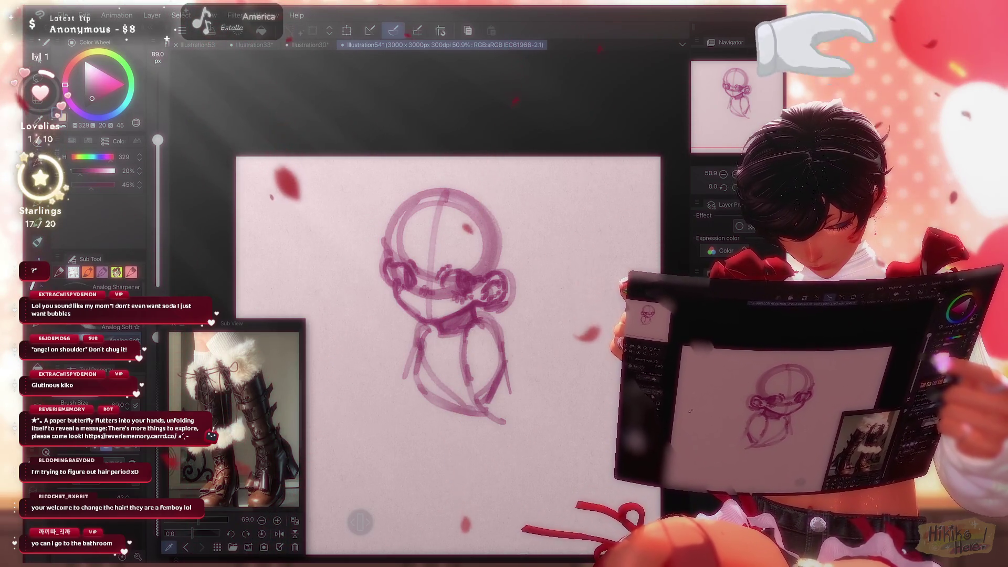
pyautogui.moveTo(419, 338); pyautogui.dragTo(423, 391)
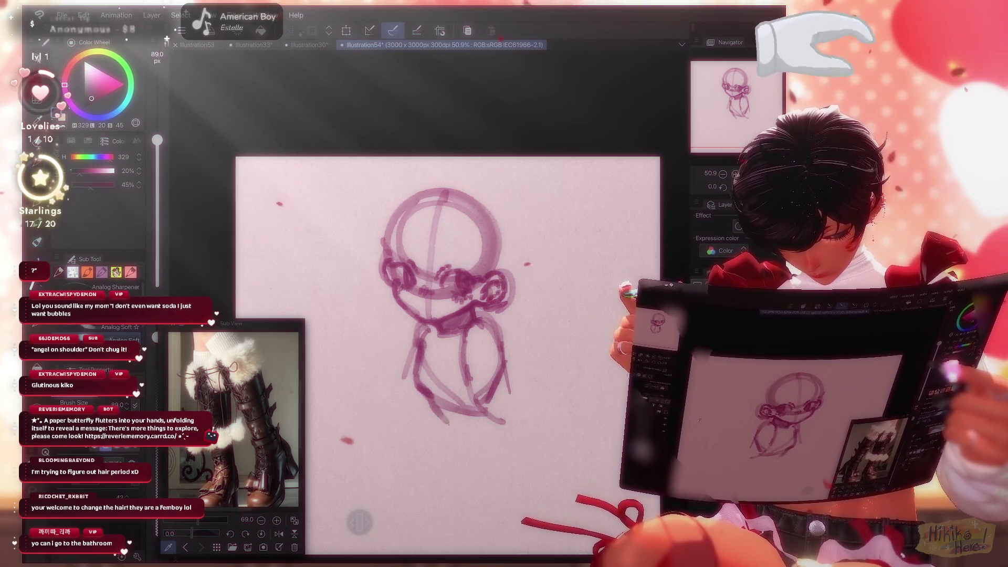
pyautogui.press('h')
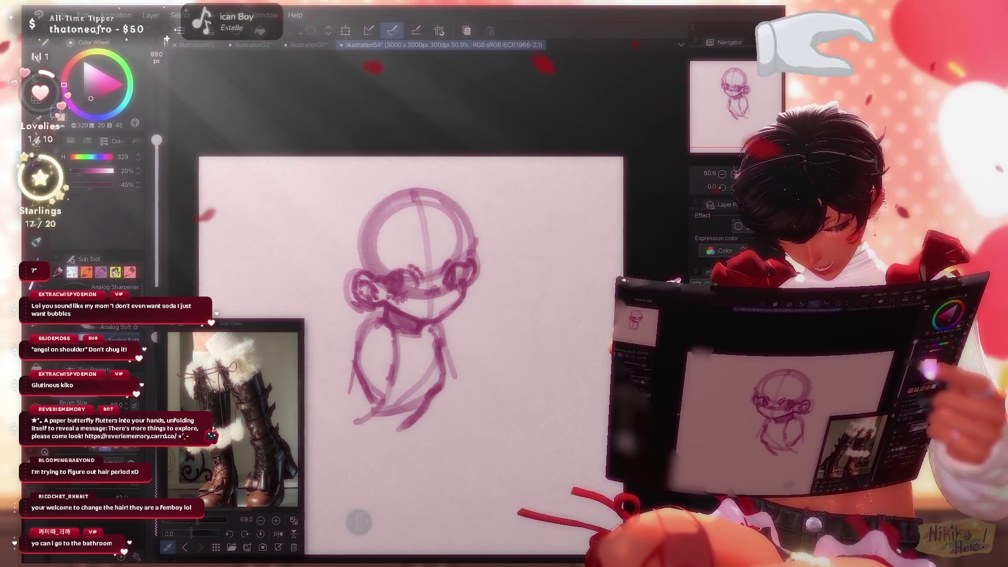
# Set the eraser size to about 34.4 px, then return to the pen
pyautogui.press('e')
pyautogui.moveTo(157, 202); pyautogui.dragTo(157, 160)
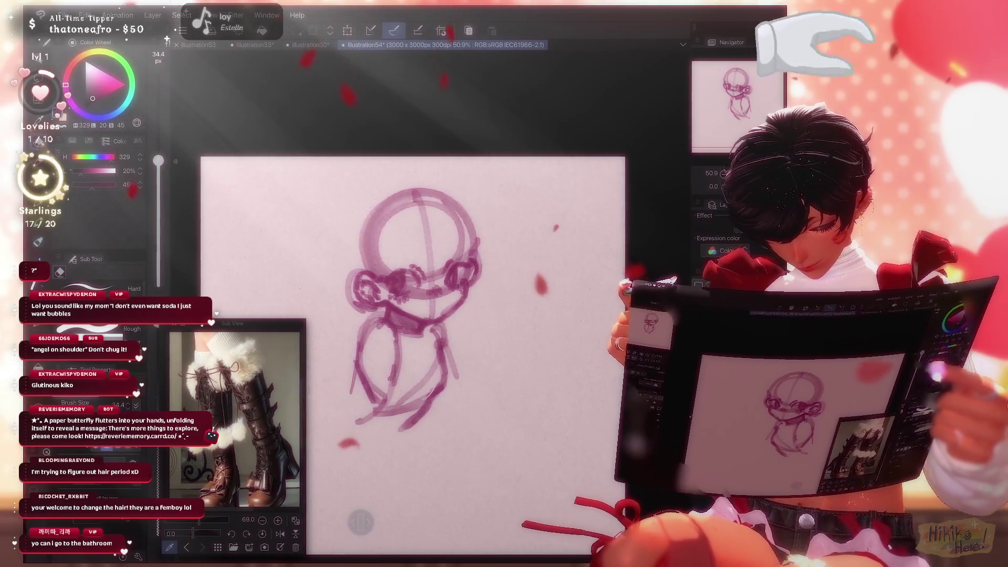
pyautogui.press('p')
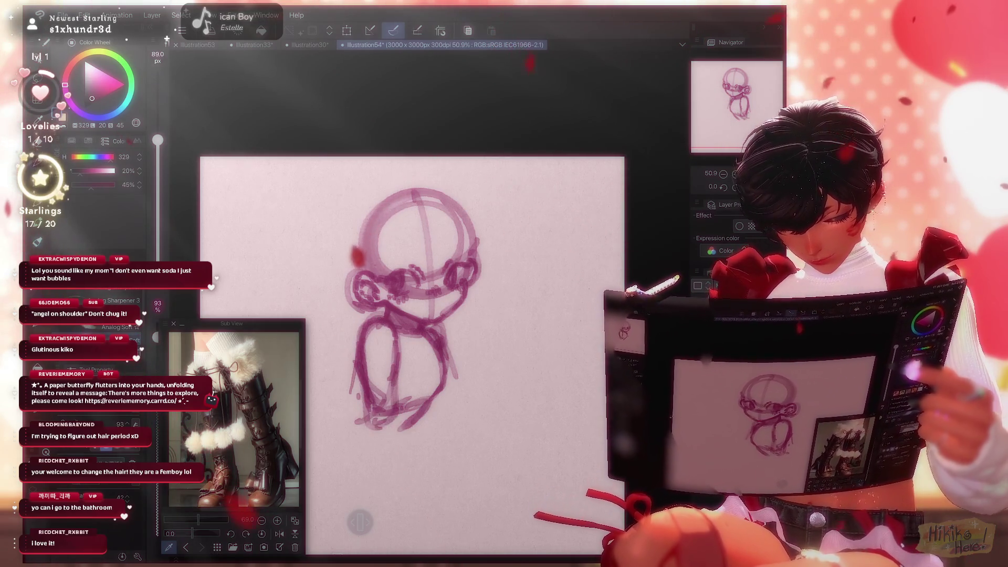
# Draw pointed wing shapes beside the head and a zigzag horn above each side
pyautogui.moveTo(456, 379); pyautogui.dragTo(451, 418)
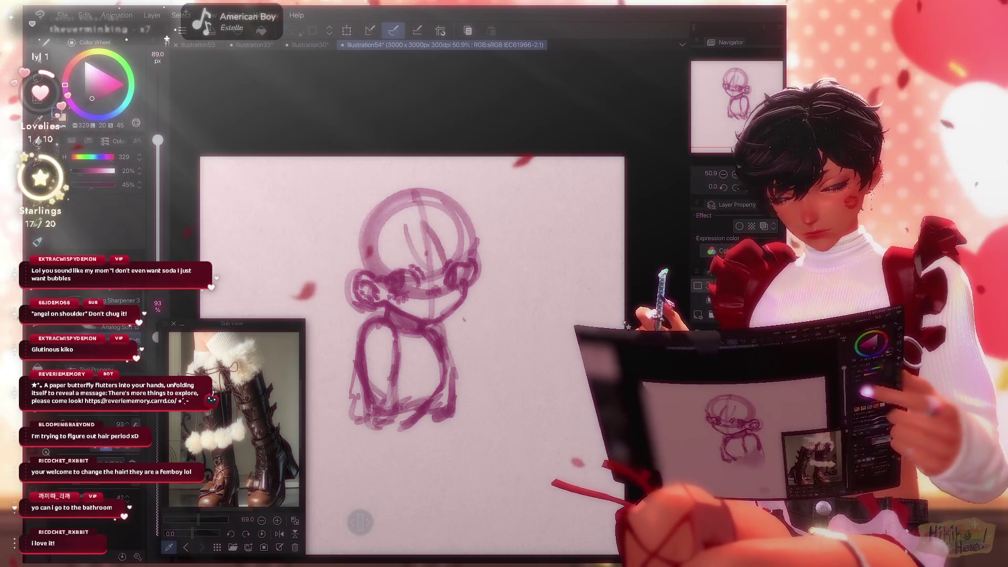
pyautogui.moveTo(470, 206); pyautogui.dragTo(508, 275)
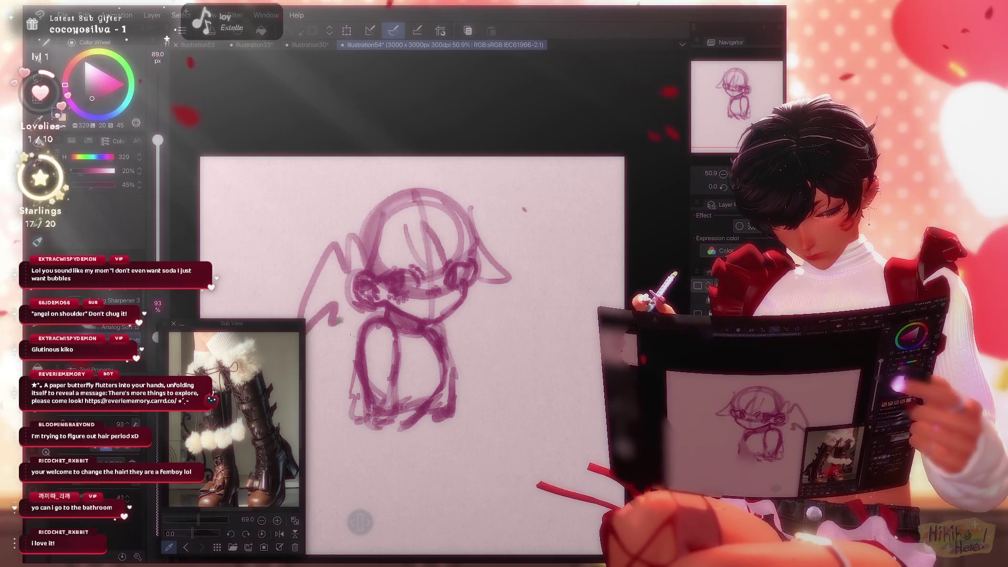
pyautogui.moveTo(471, 229)
pyautogui.mouseDown()
pyautogui.moveTo(495, 298)
pyautogui.moveTo(473, 318)
pyautogui.mouseUp()
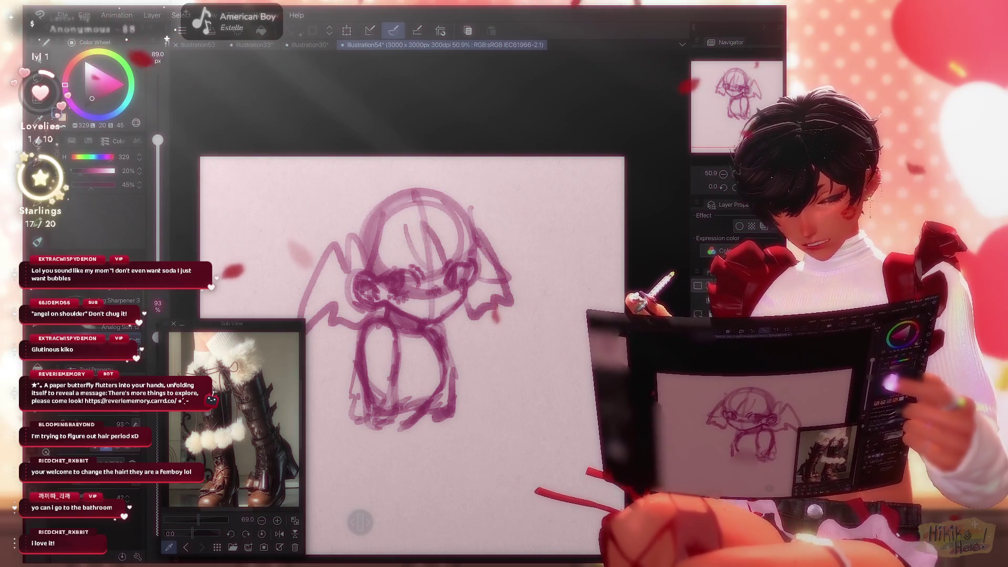
pyautogui.moveTo(457, 173); pyautogui.dragTo(523, 209)
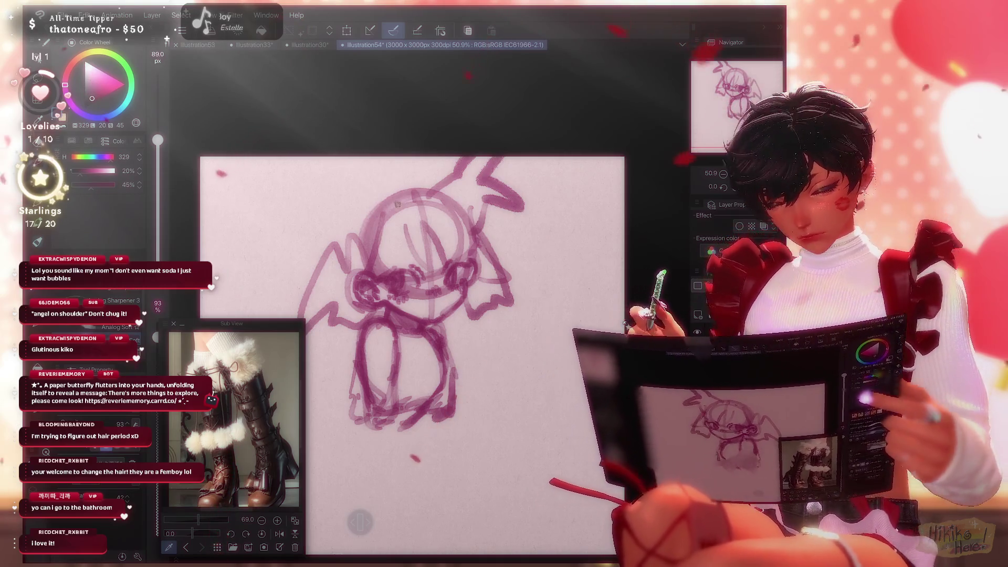
pyautogui.moveTo(341, 159)
pyautogui.mouseDown()
pyautogui.moveTo(315, 200)
pyautogui.moveTo(386, 199)
pyautogui.mouseUp()
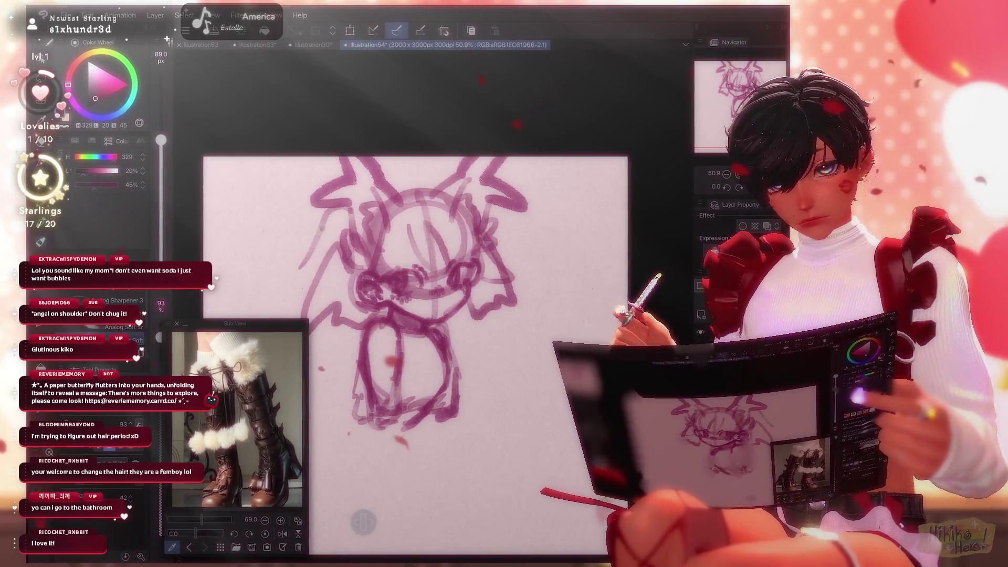
# Sweep long left and right wing outlines down toward the feet, then zoom out to about 38.9%
pyautogui.moveTo(318, 242); pyautogui.dragTo(242, 311)
pyautogui.moveTo(306, 404); pyautogui.dragTo(339, 447)
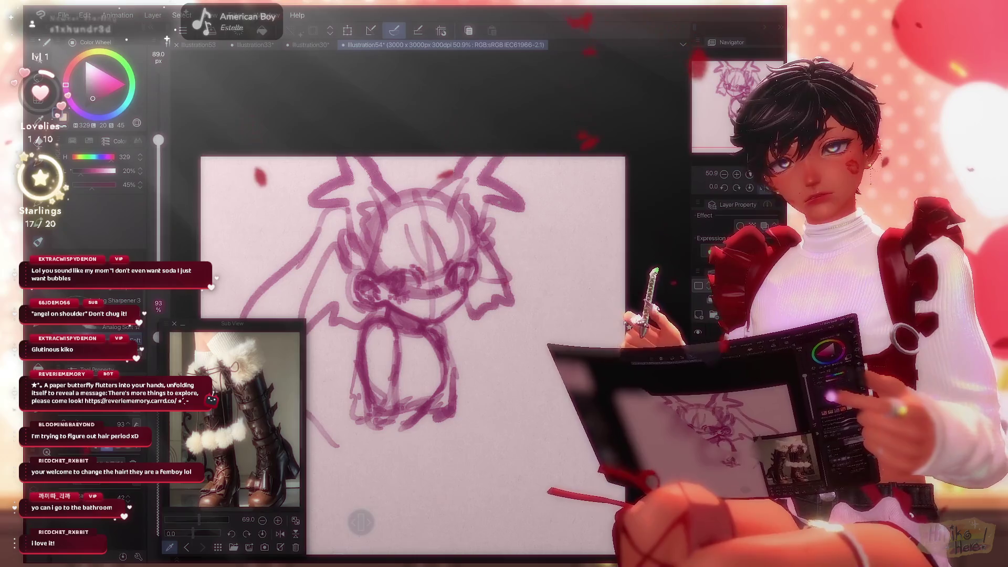
pyautogui.moveTo(505, 231)
pyautogui.mouseDown()
pyautogui.moveTo(533, 260)
pyautogui.moveTo(568, 243)
pyautogui.moveTo(520, 302)
pyautogui.mouseUp()
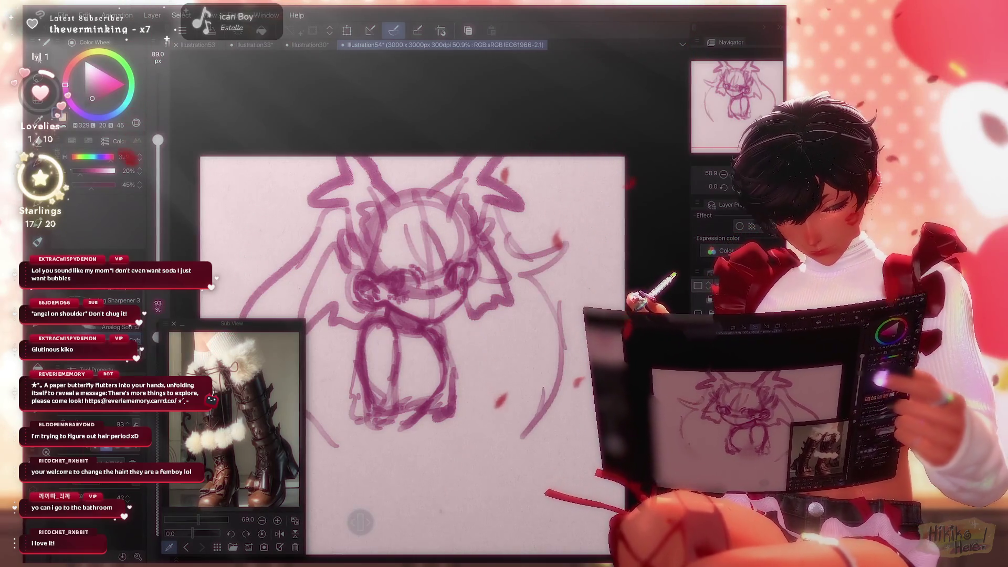
pyautogui.moveTo(548, 262); pyautogui.dragTo(504, 449)
pyautogui.moveTo(525, 323); pyautogui.dragTo(490, 451)
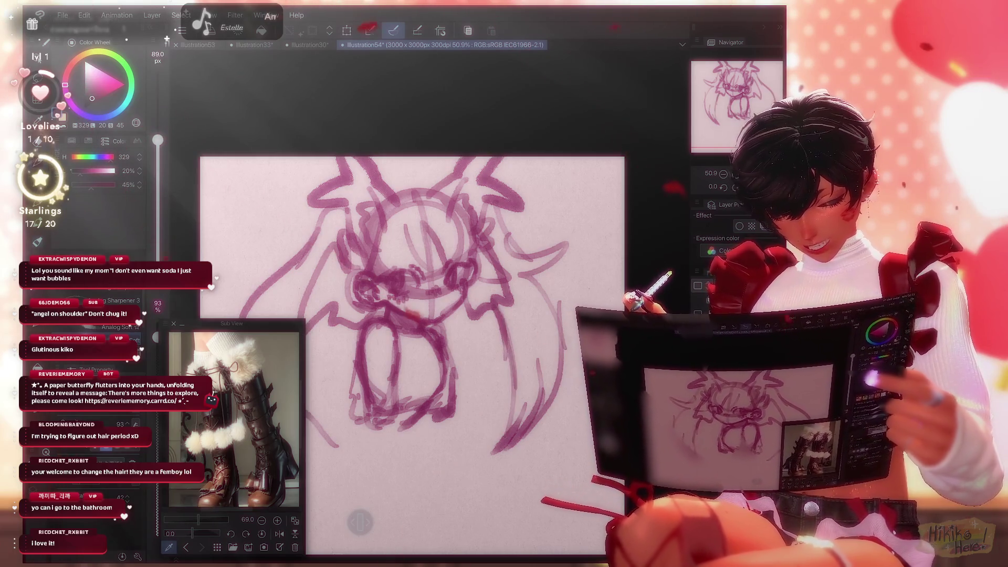
pyautogui.hotkey('ctrl', '-')
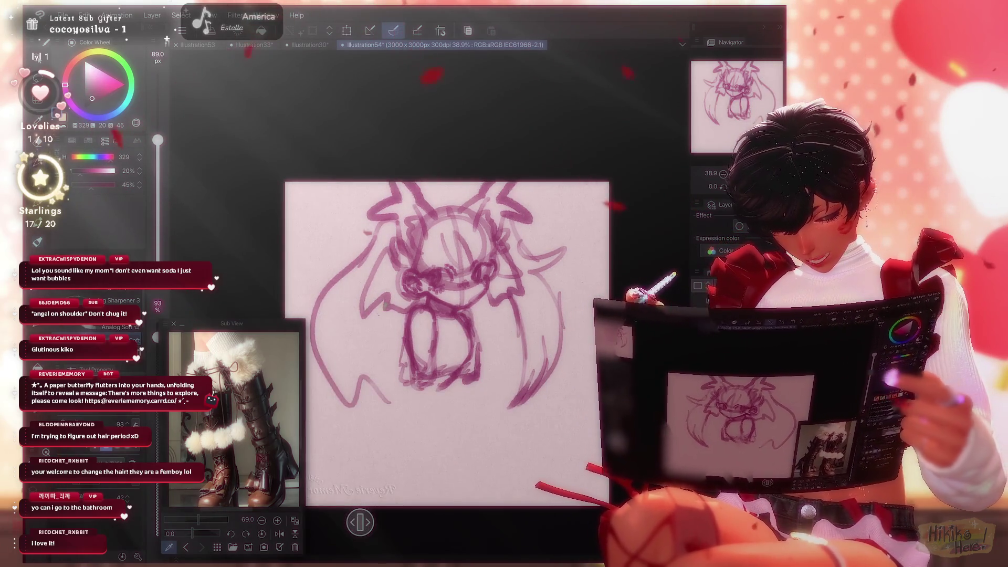